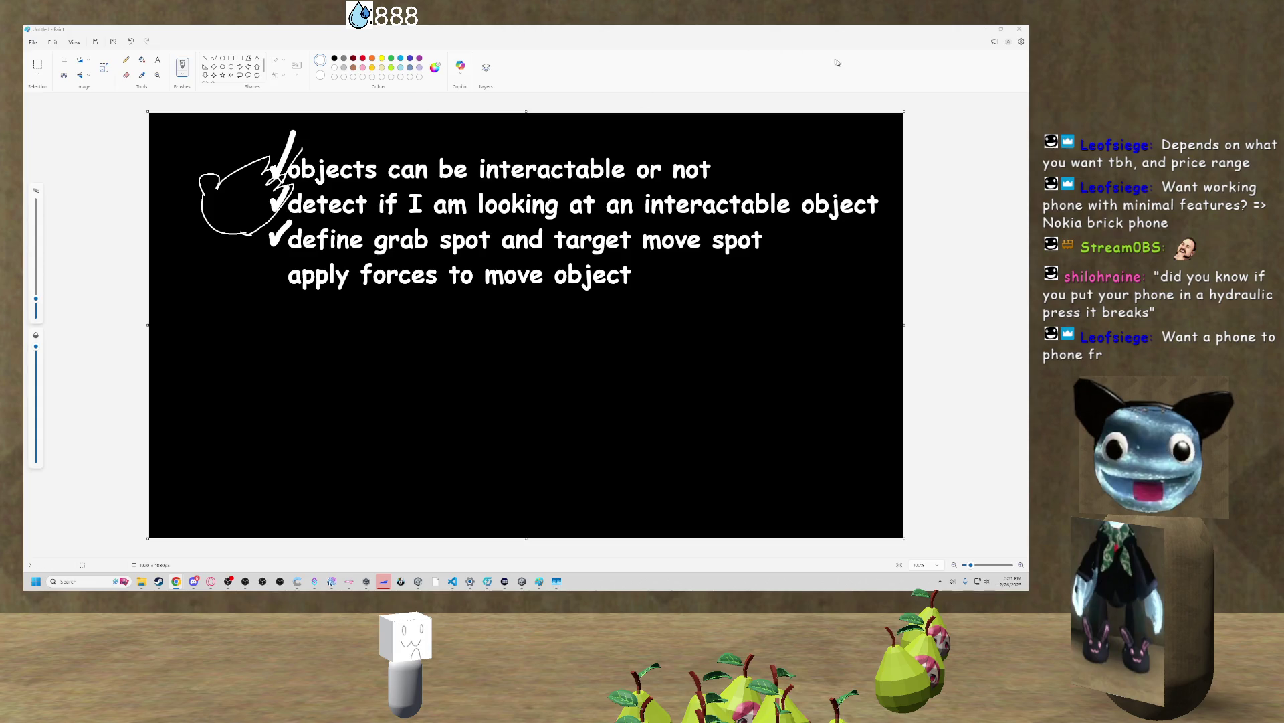
Minimize the Paint checklist window to uncover the Unity editor
left_click(983, 29)
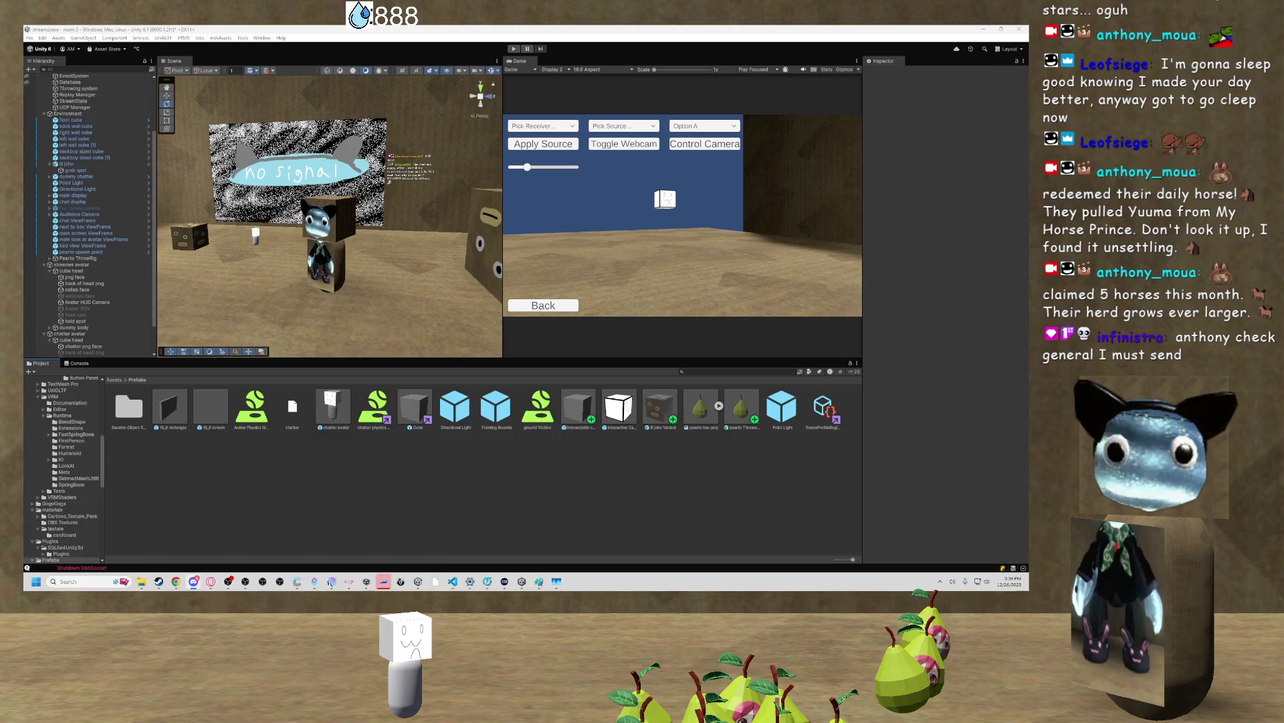
Switch from Unity to Discord's chat-for-voice-chat channel with Alt+Tab
key("alt+Tab")
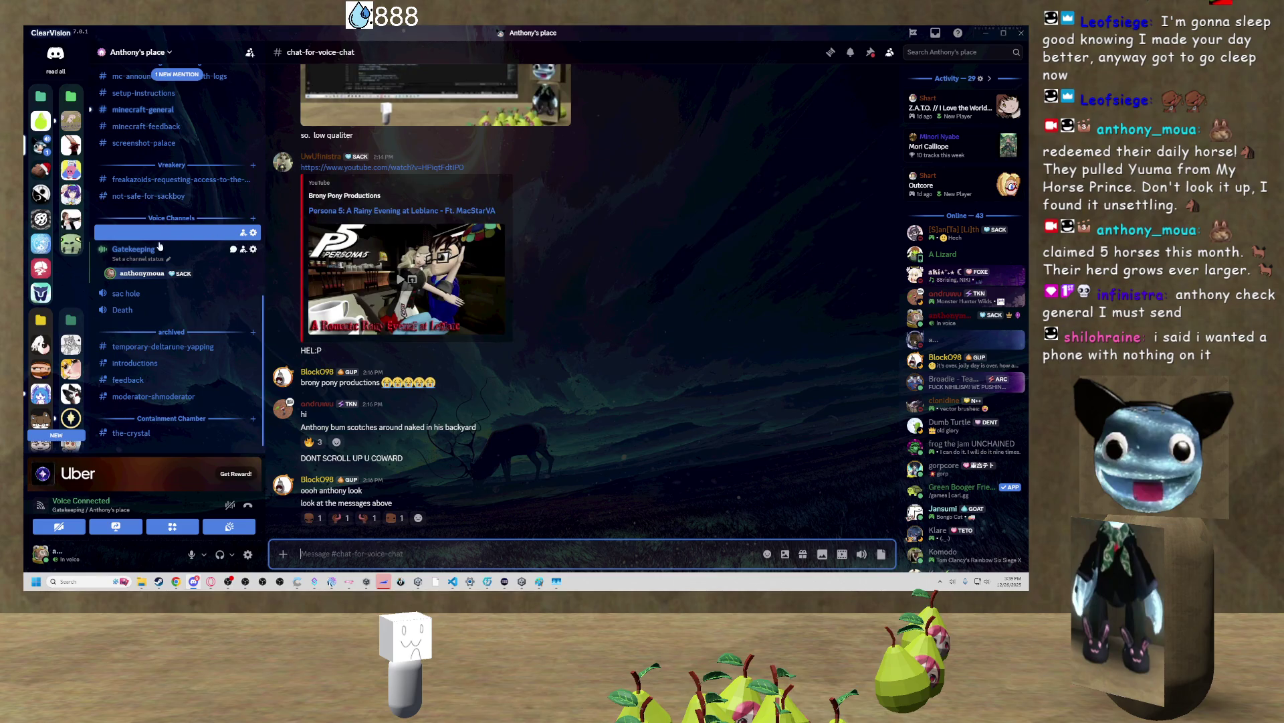
Open the get-smarter-and-dumber channel and briefly view the bellsprout lamp photo full size
scroll(164, 244, "up", 2)
scroll(163, 244, "up", 4)
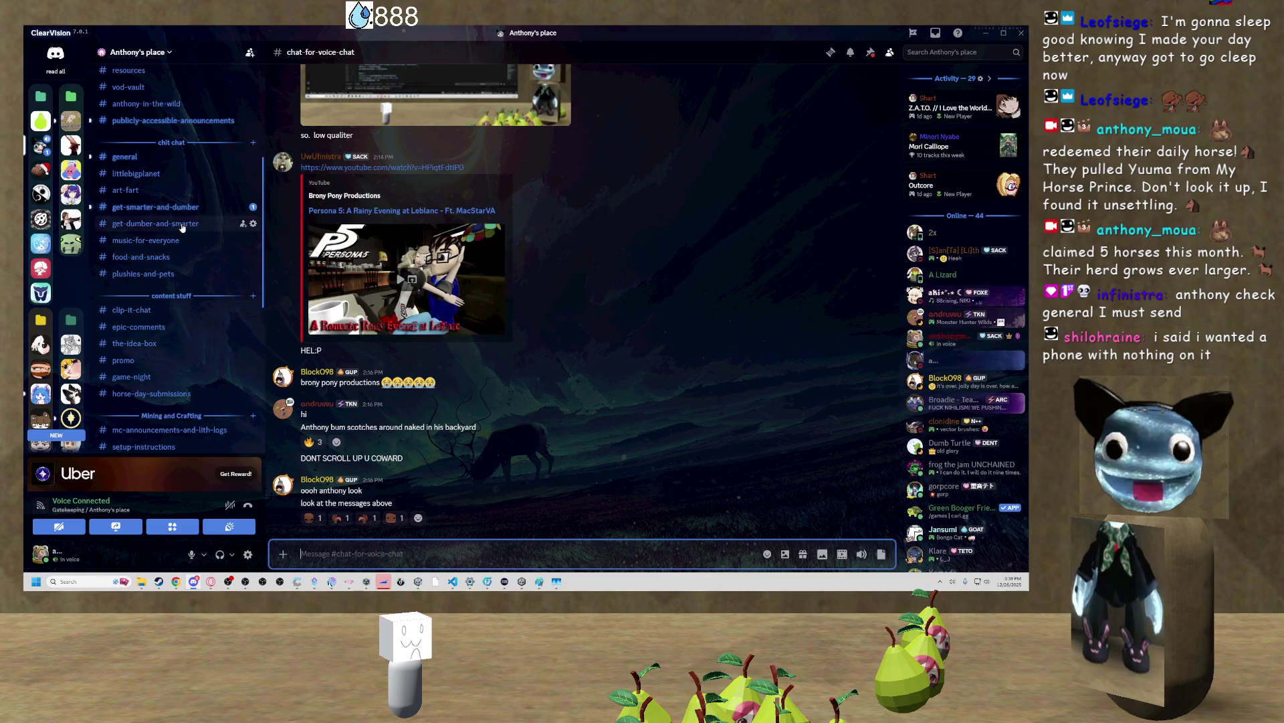
left_click(192, 215)
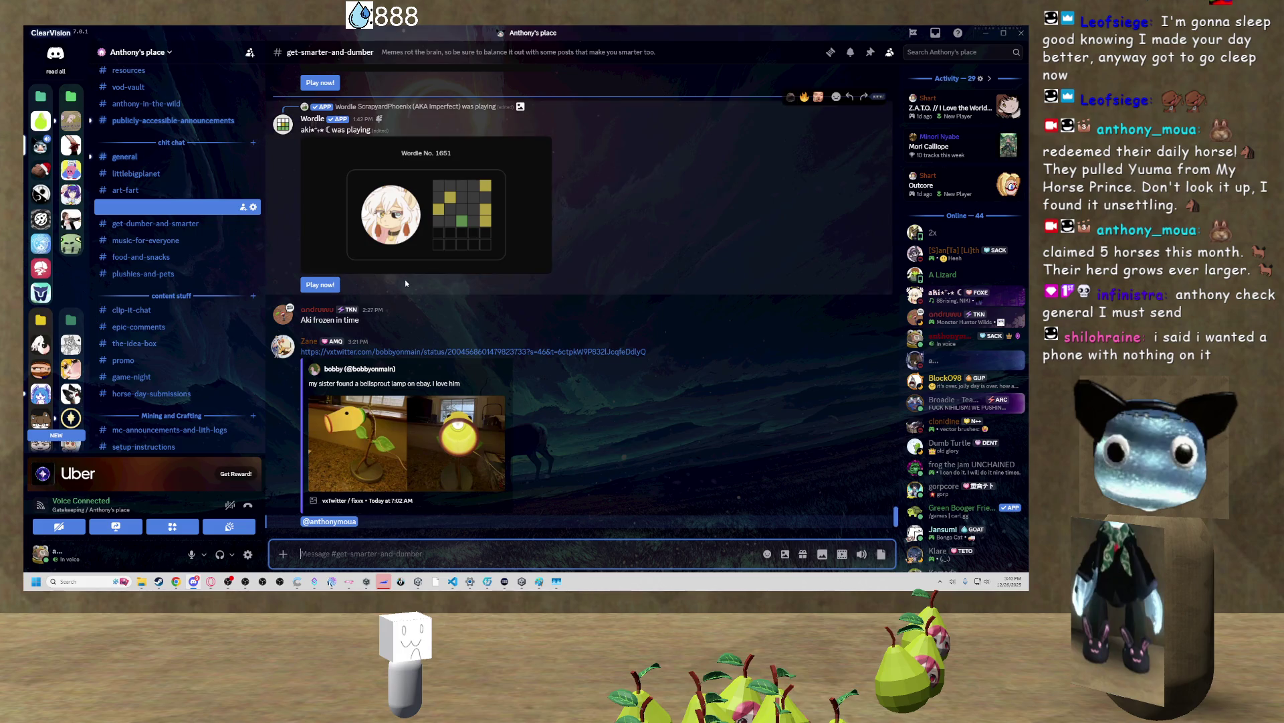
left_click(384, 427)
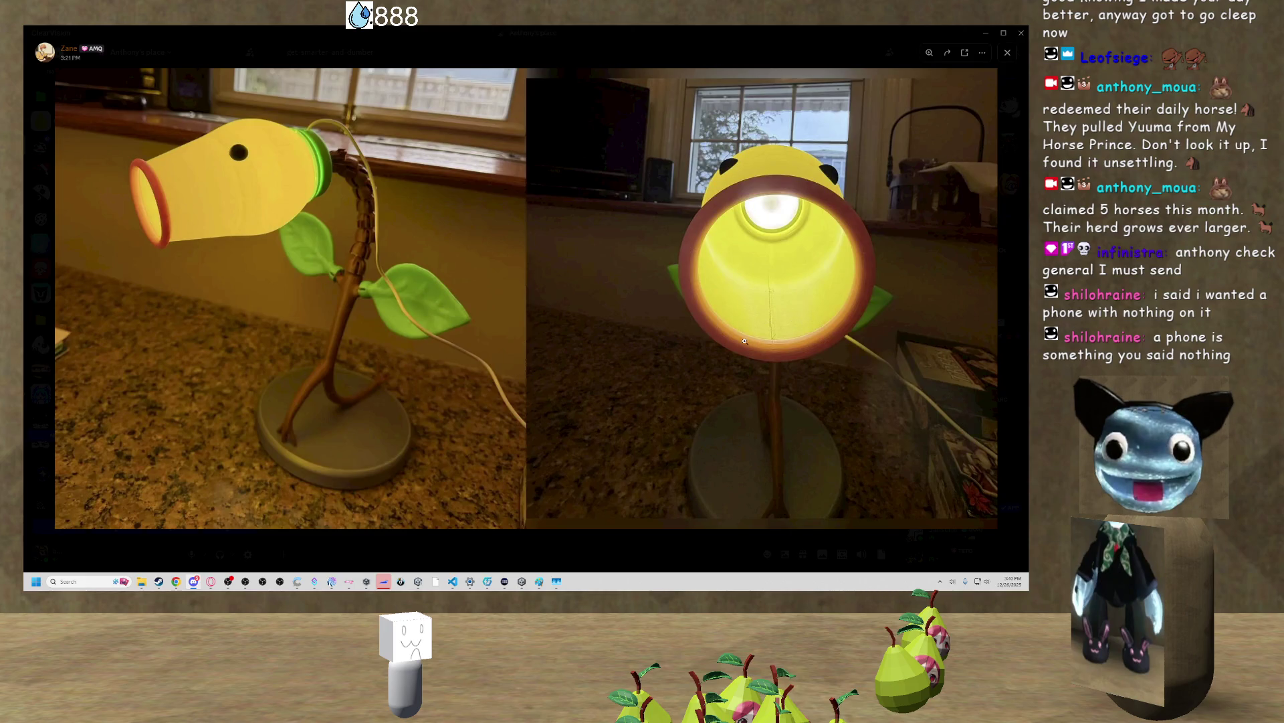
left_click(1008, 309)
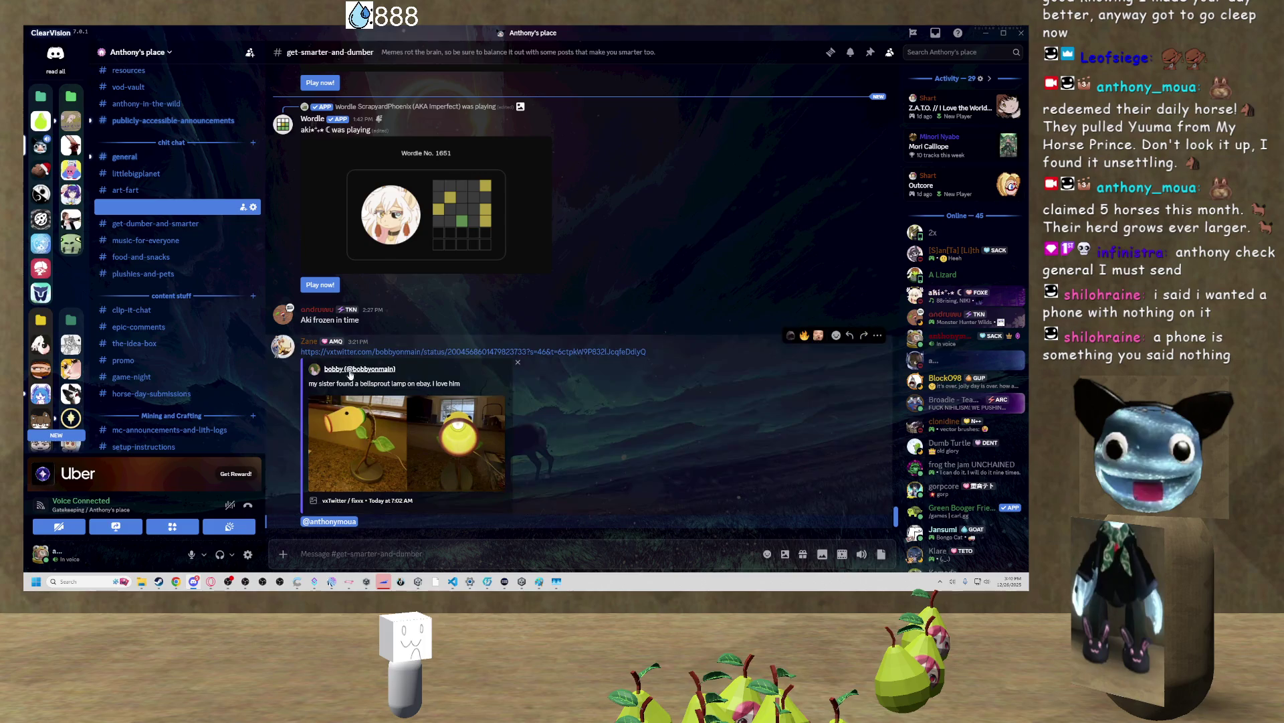
Reopen the lamp photos full size, zoom on the lit lamp, and glance at the checklist
left_click(433, 442)
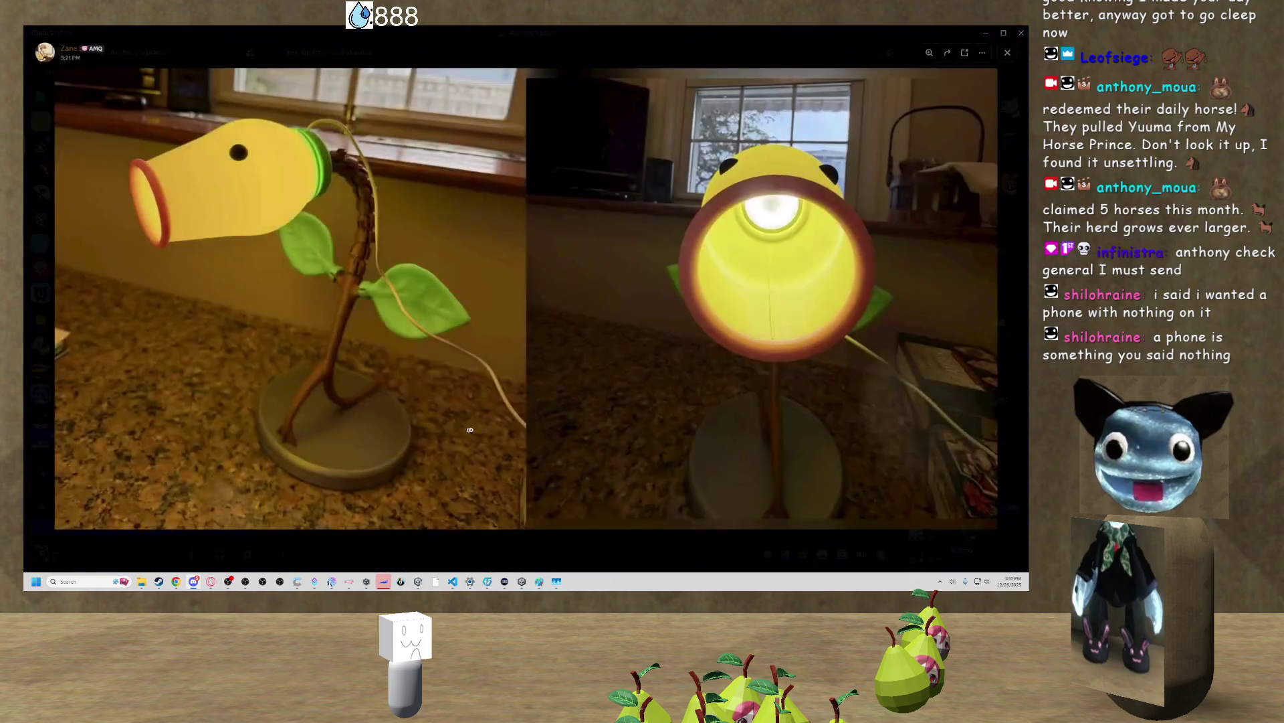
left_click(816, 213)
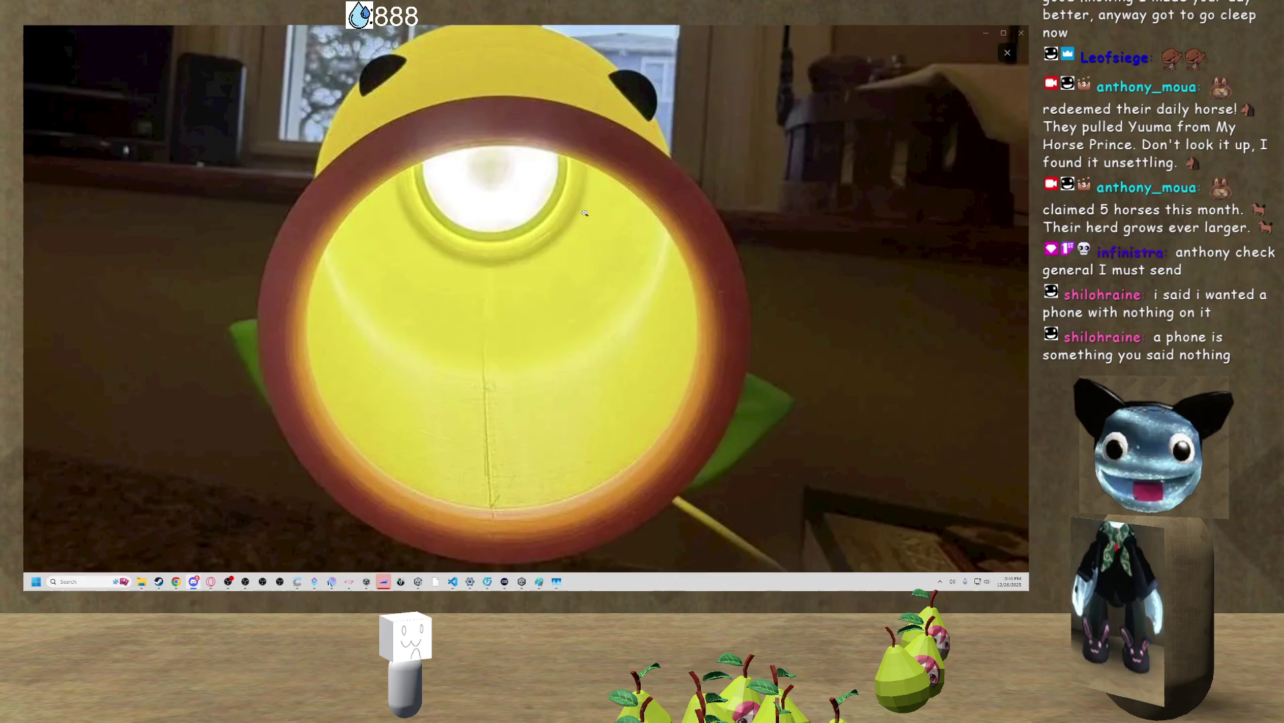
left_click(565, 216)
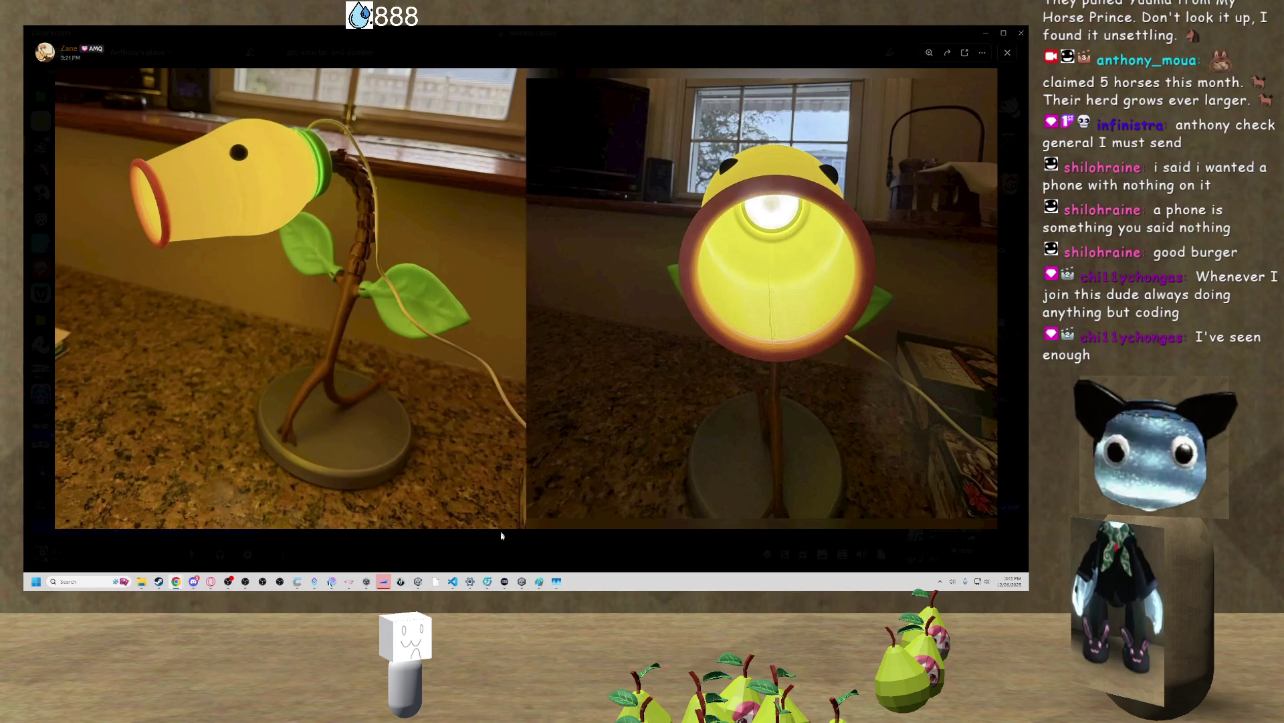
left_click(541, 582)
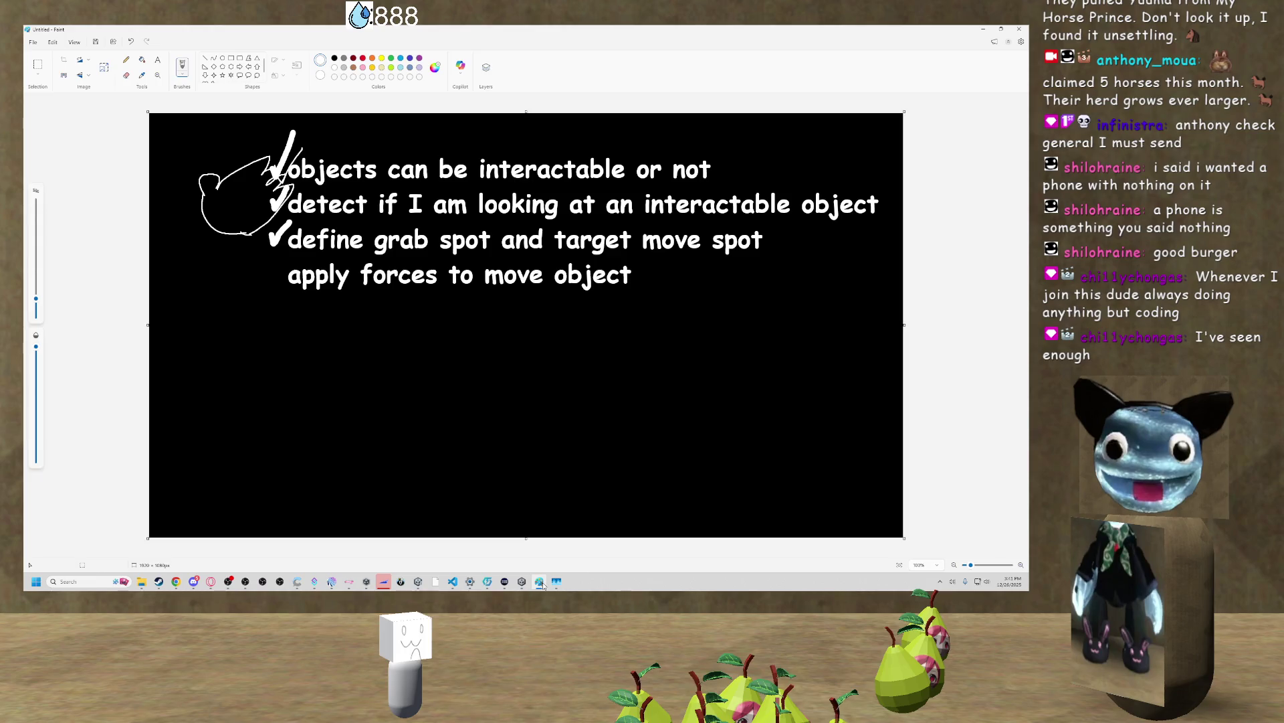
left_click(542, 583)
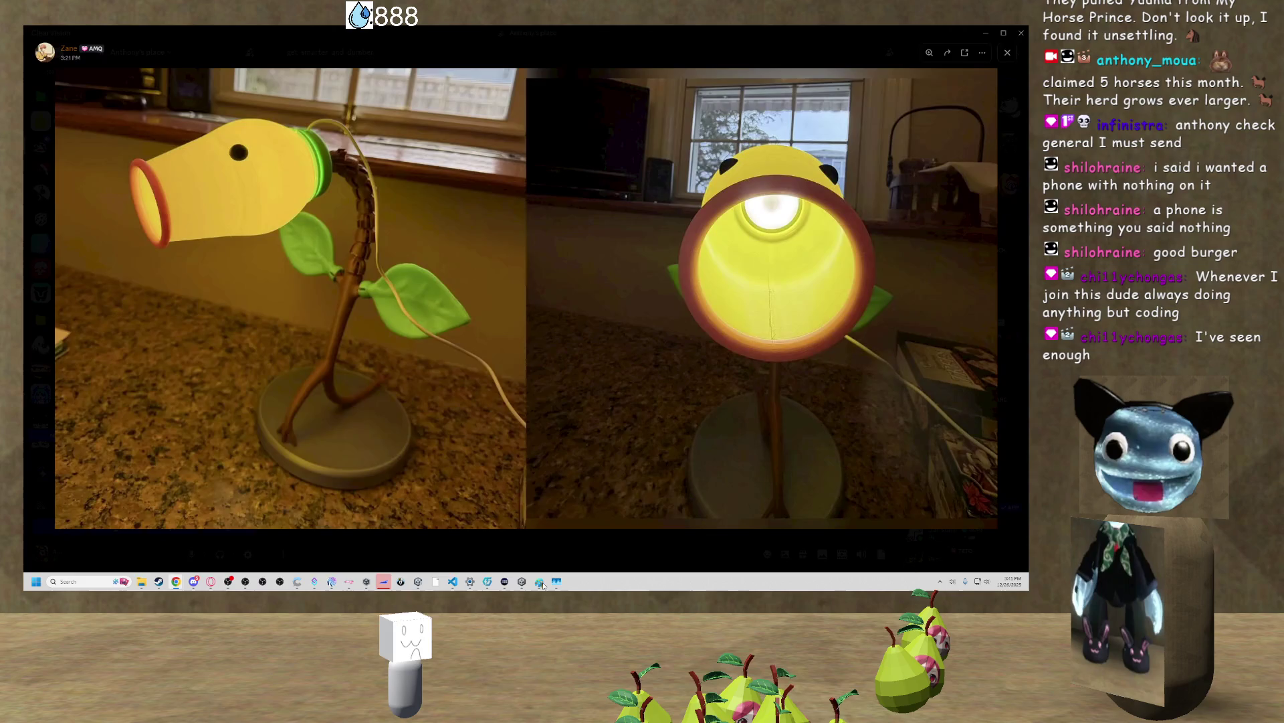
Close the lamp photo viewer and minimize Discord to reveal Unity
left_click(593, 548)
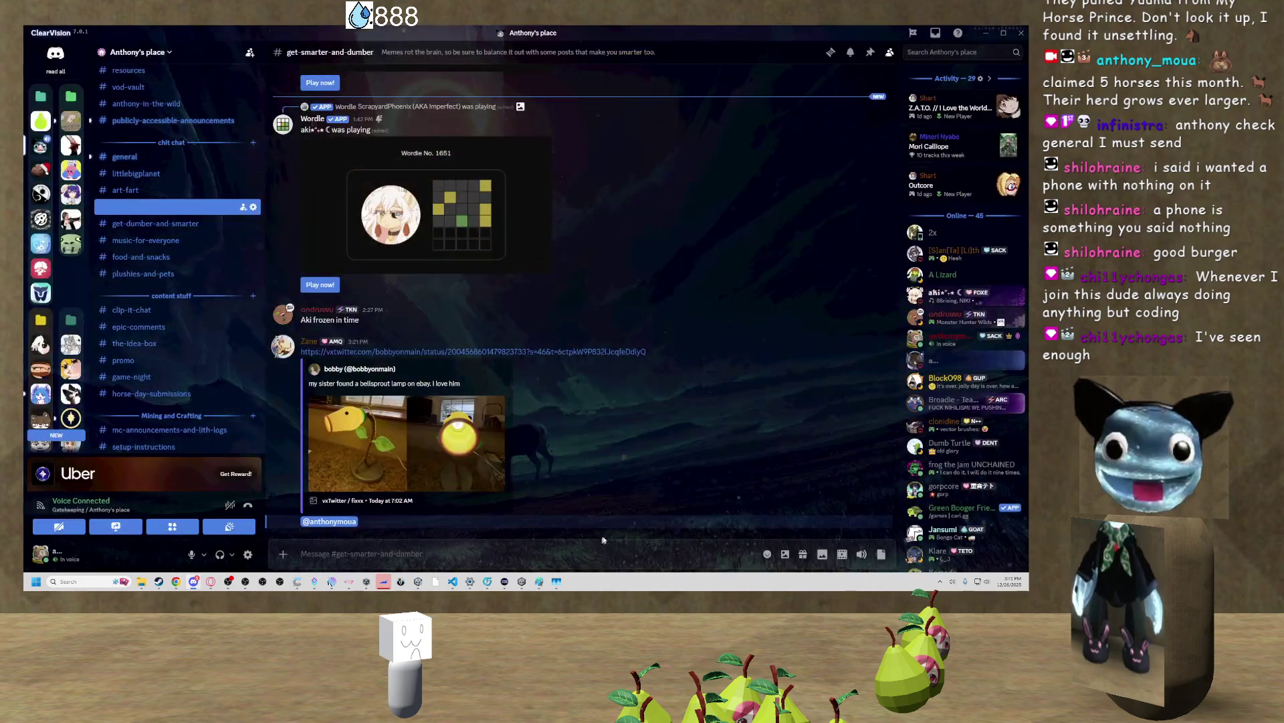
left_click(993, 32)
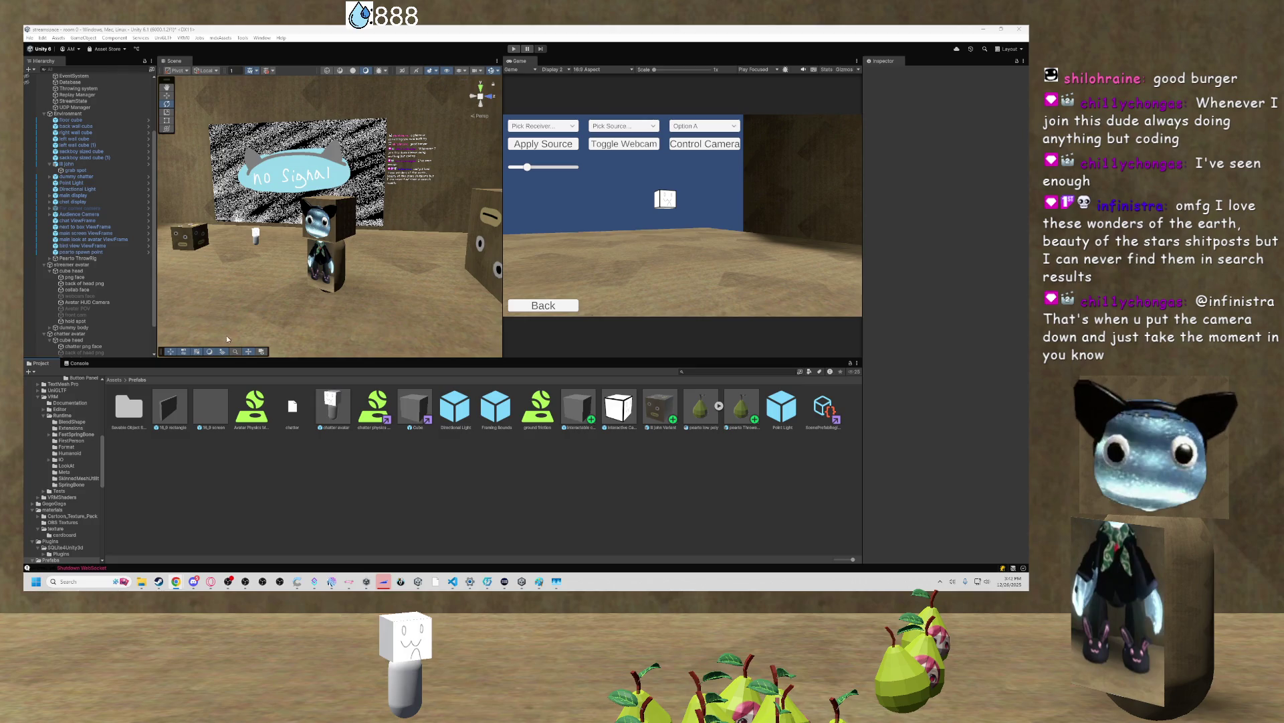
Bring VS Code forward with AvatarController.cs open at its FixedUpdate method
left_click(453, 581)
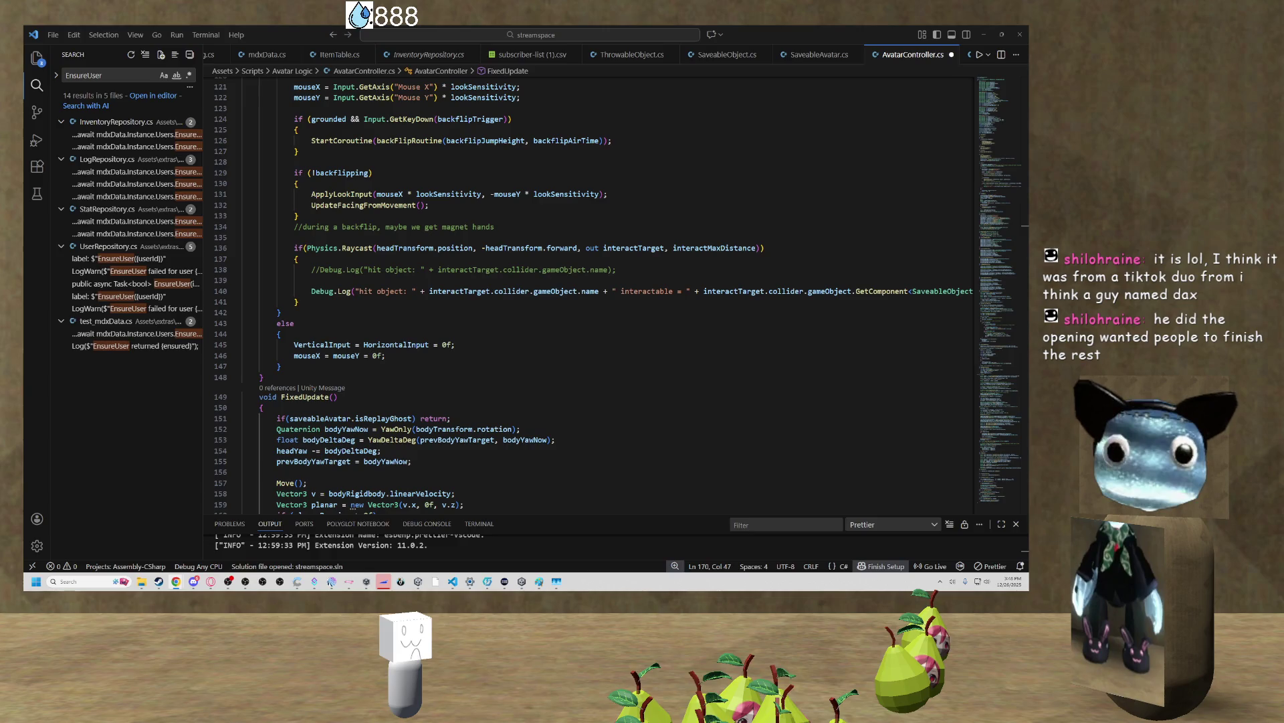
Switch from VS Code to Discord's get-smarter-and-dumber channel with Alt+Tab
key("alt+Tab")
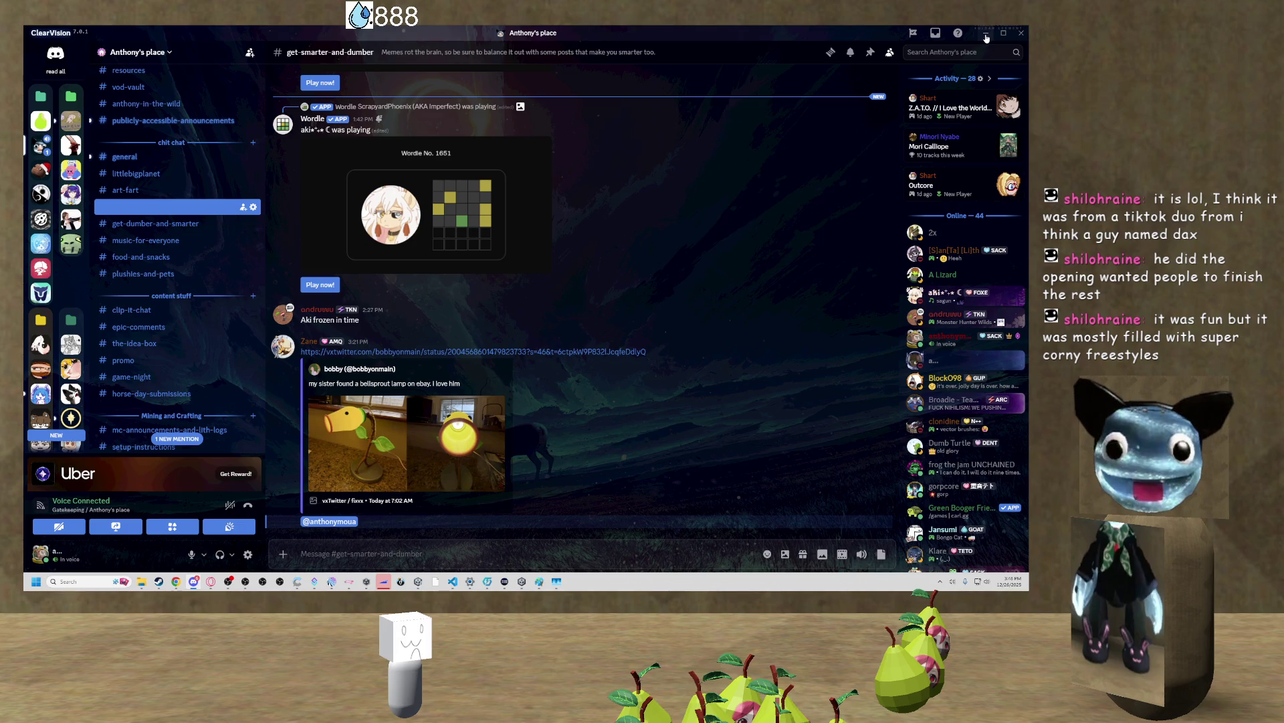
scroll(215, 318, "down", 5)
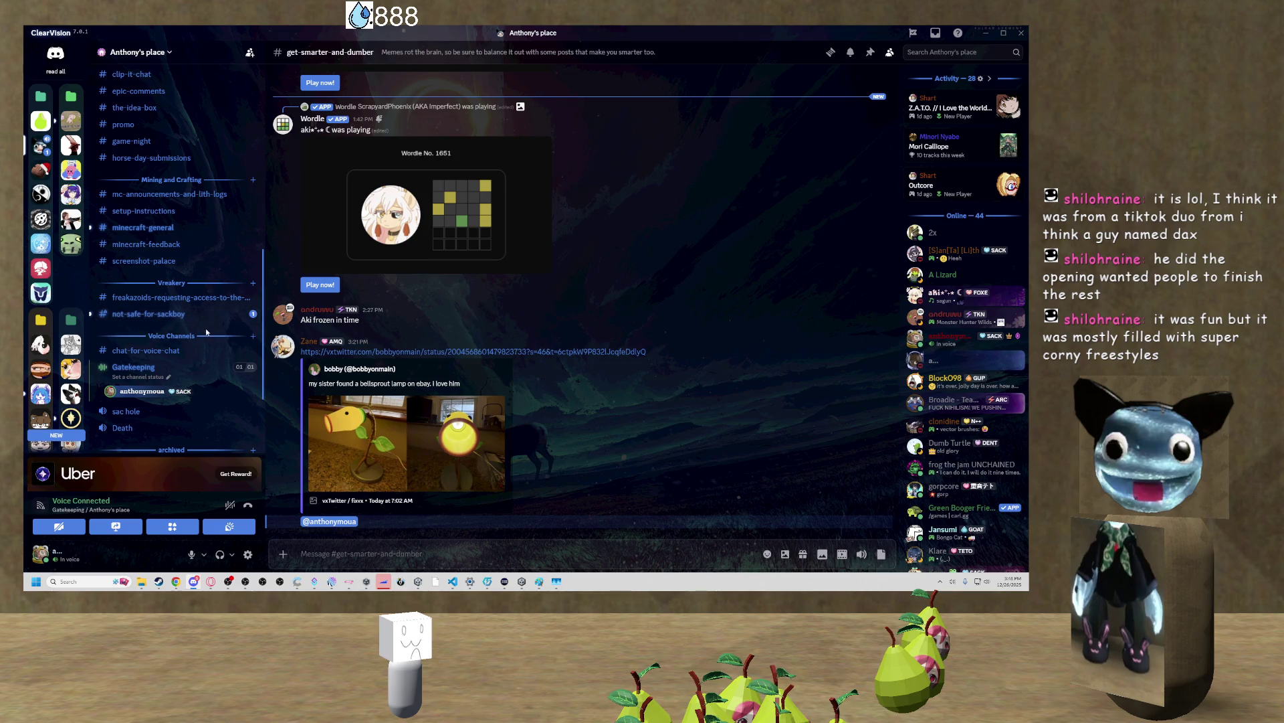
key("alt+Tab")
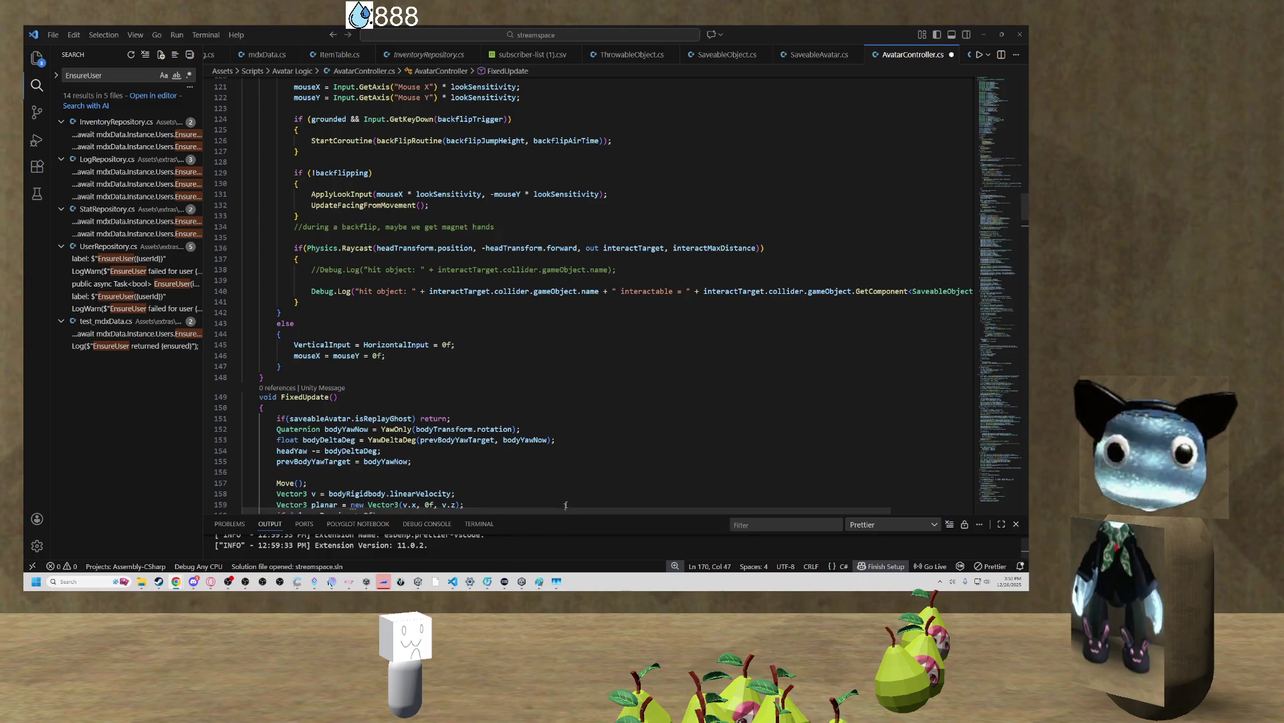
Minimize VS Code and bring the Paint grab-interaction checklist up from the taskbar
left_click(984, 35)
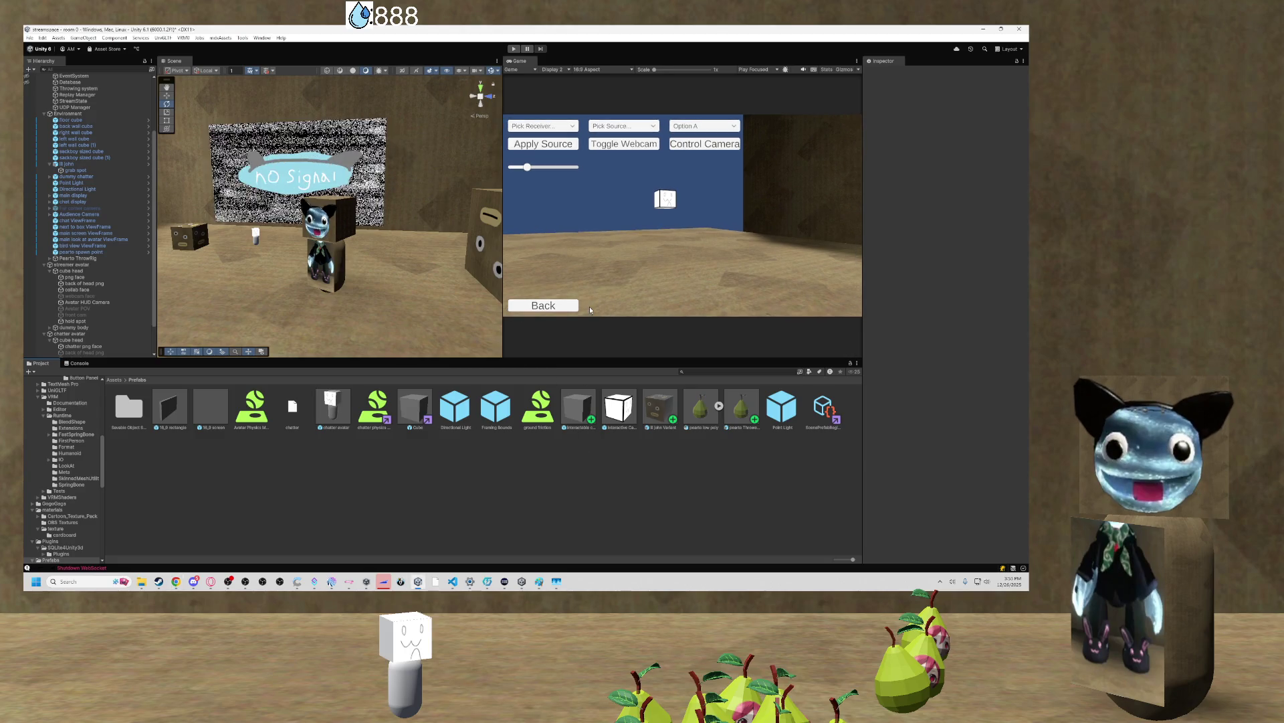
left_click(541, 582)
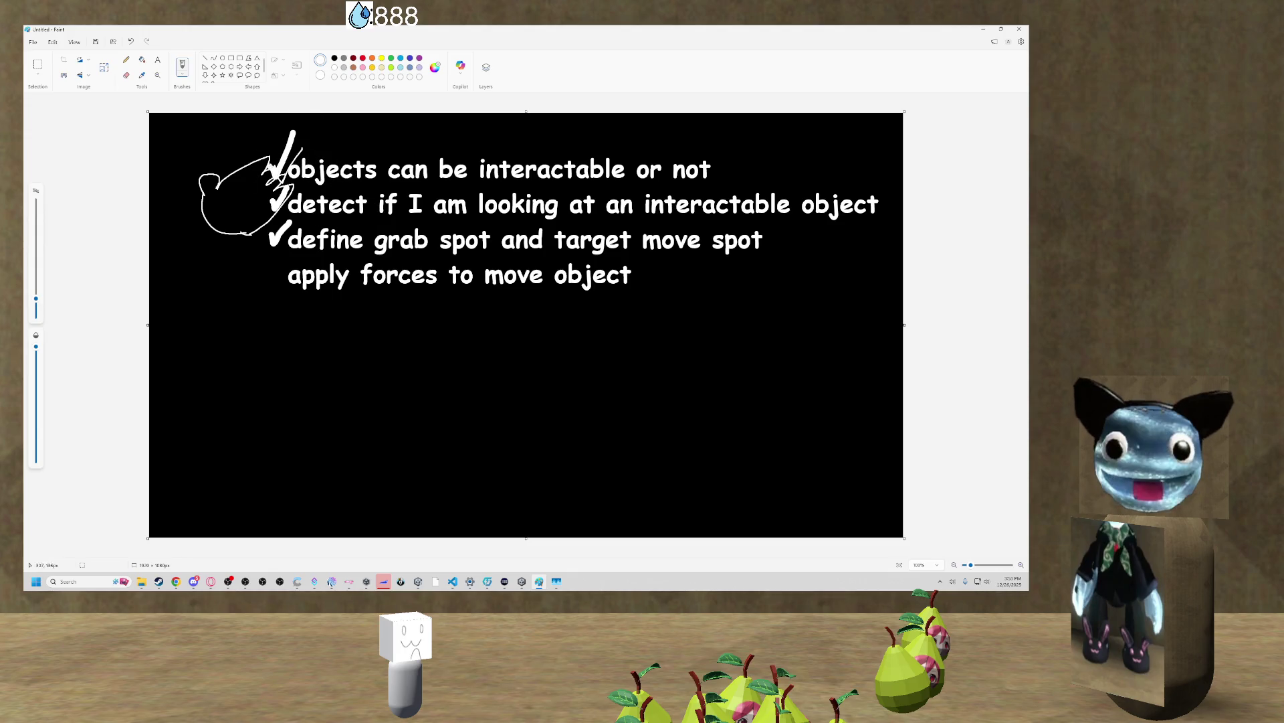
Draw trial brackets beside the first checklist items, then undo them and a stray curve
mouse_move(711, 143)
left_mouse_down()
mouse_move(759, 178)
mouse_move(722, 184)
left_mouse_up()
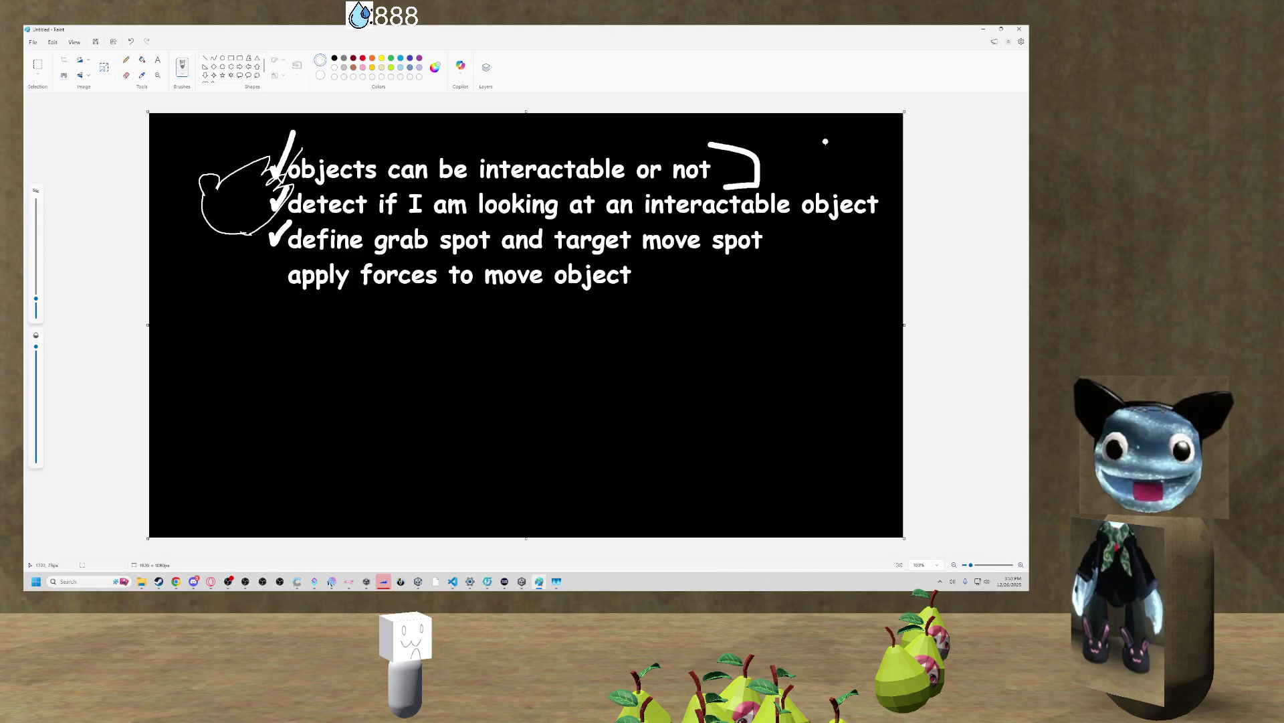
mouse_move(871, 171)
left_mouse_down()
mouse_move(892, 232)
mouse_move(867, 232)
left_mouse_up()
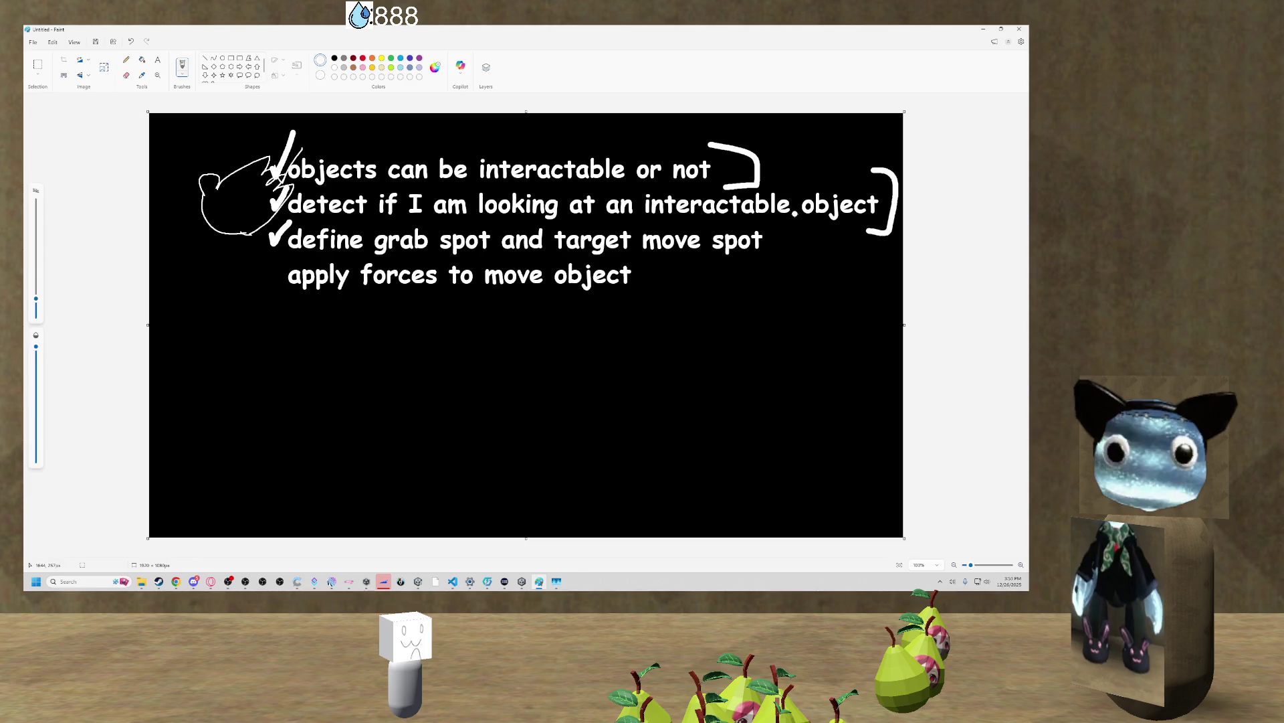
key("ctrl+z")
key("ctrl+z")
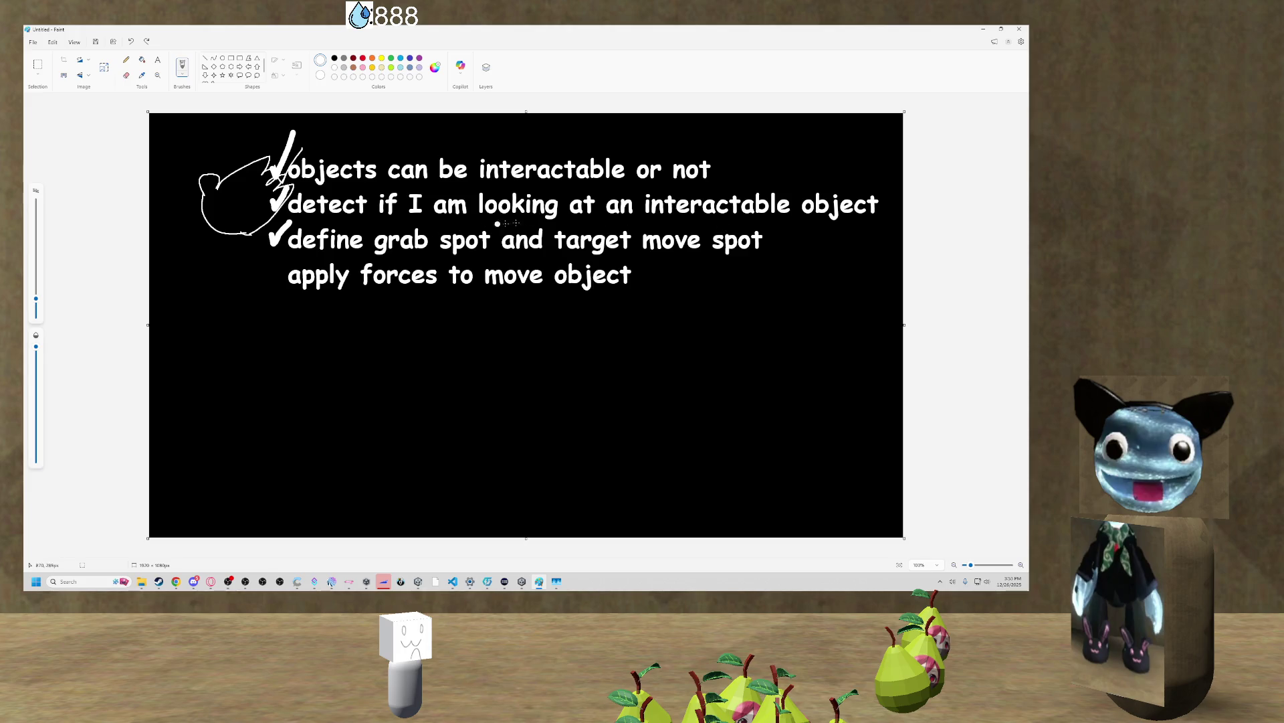
mouse_move(748, 218)
left_mouse_down()
mouse_move(789, 261)
mouse_move(762, 263)
left_mouse_up()
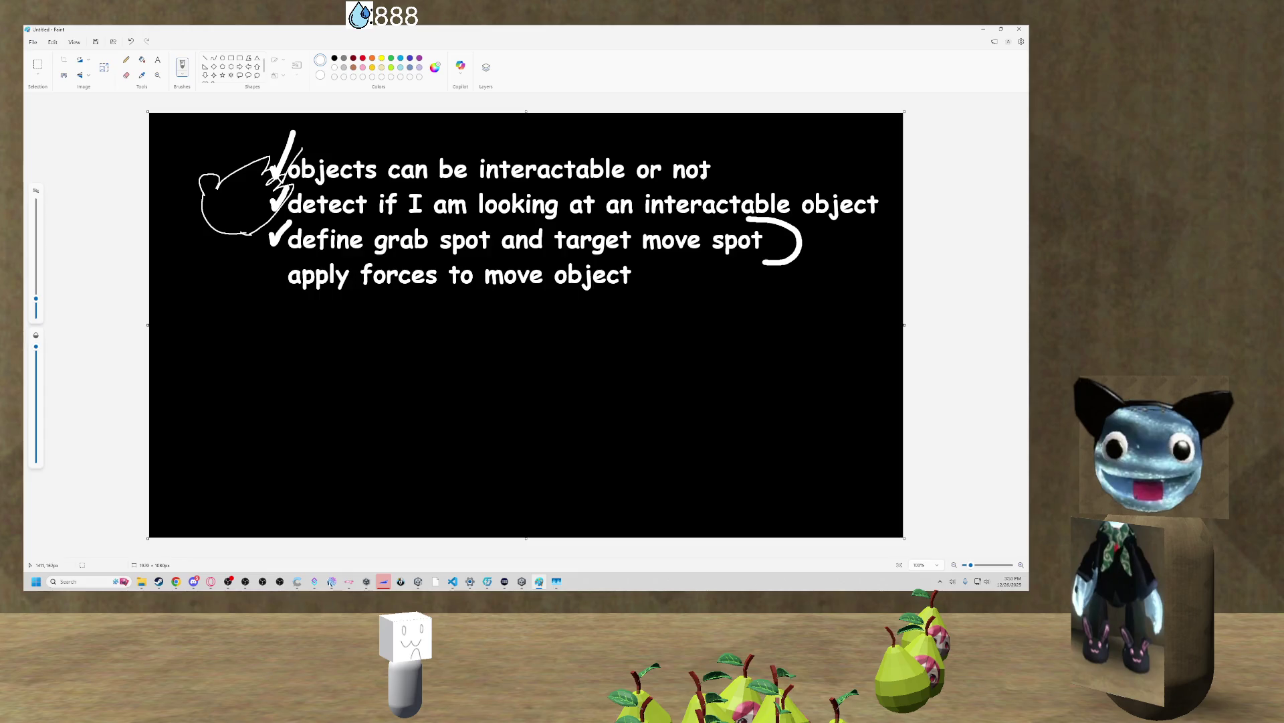
key("ctrl+z")
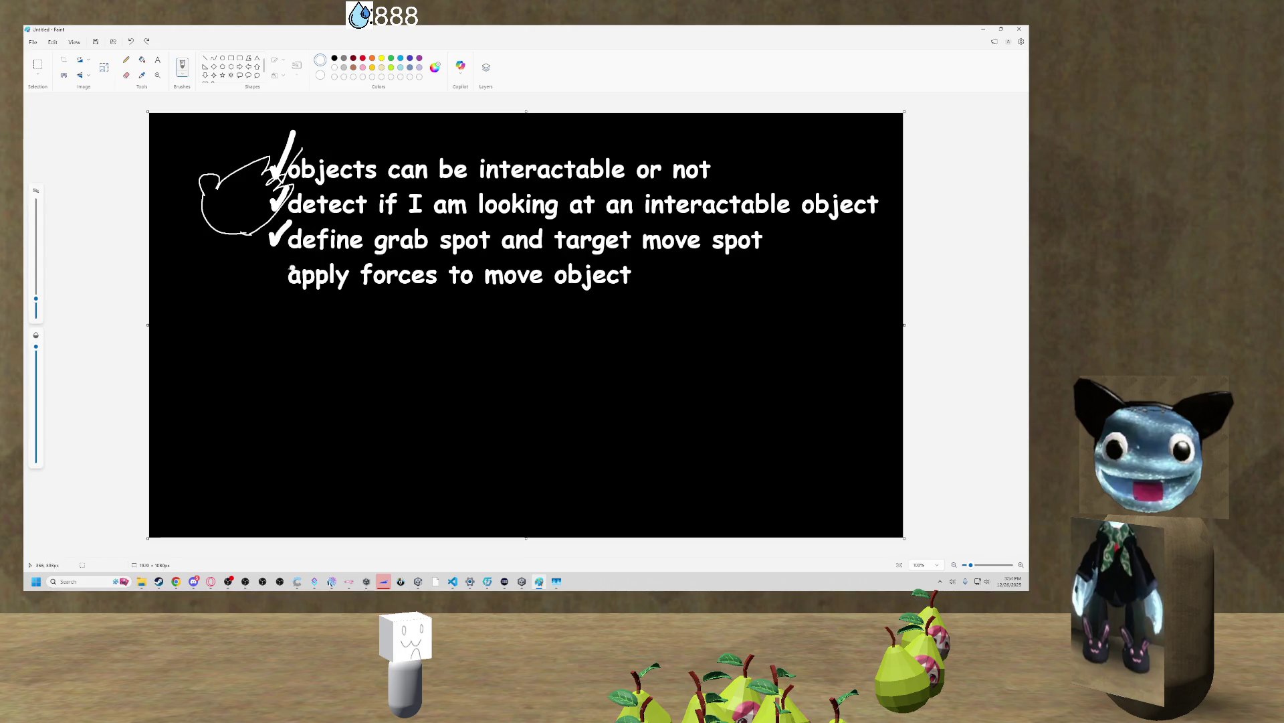
Bracket the fourth item, 'apply forces to move object', with white brush strokes
mouse_move(288, 255)
left_mouse_down()
mouse_move(249, 257)
mouse_move(288, 312)
left_mouse_up()
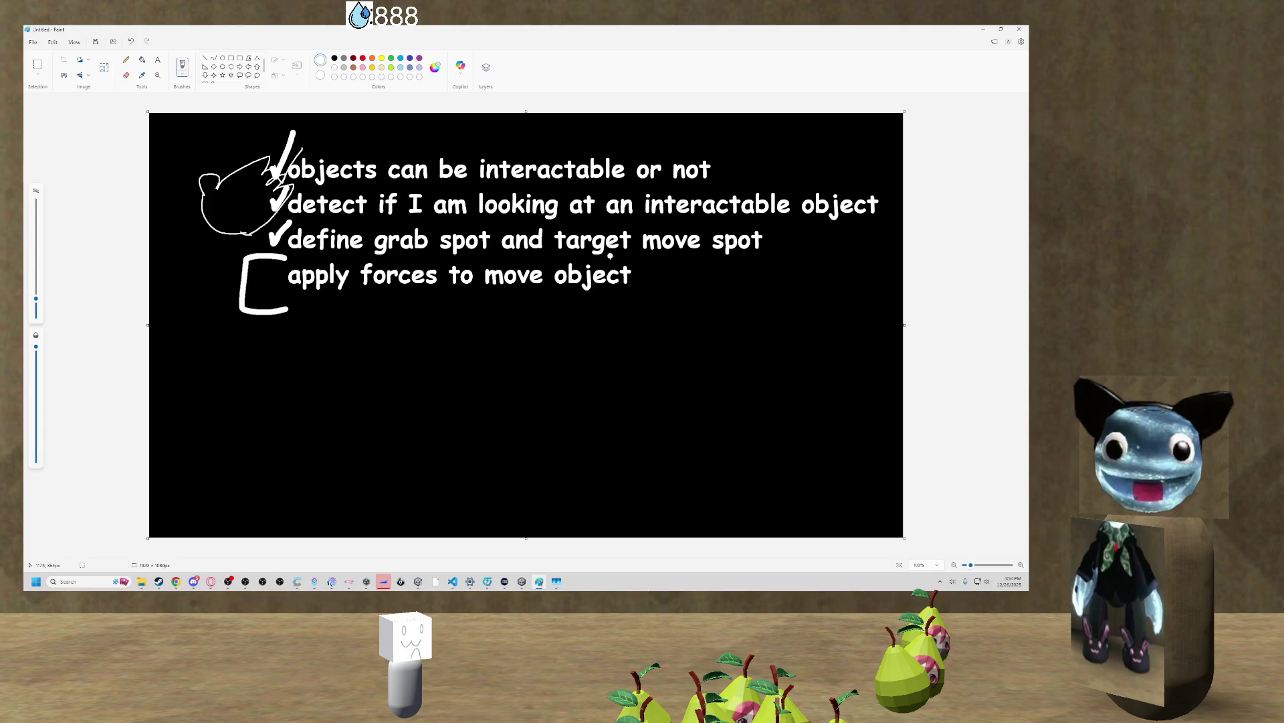
left_click_drag(615, 256, 633, 298)
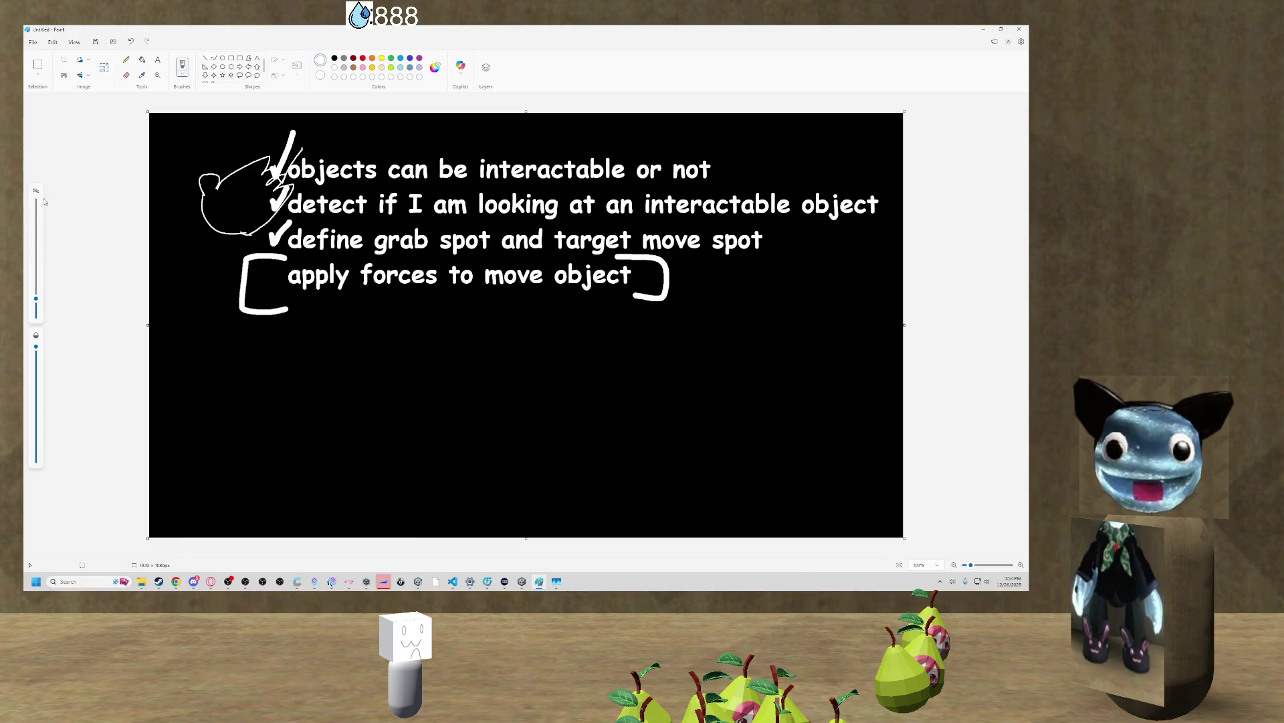
key("alt+Tab")
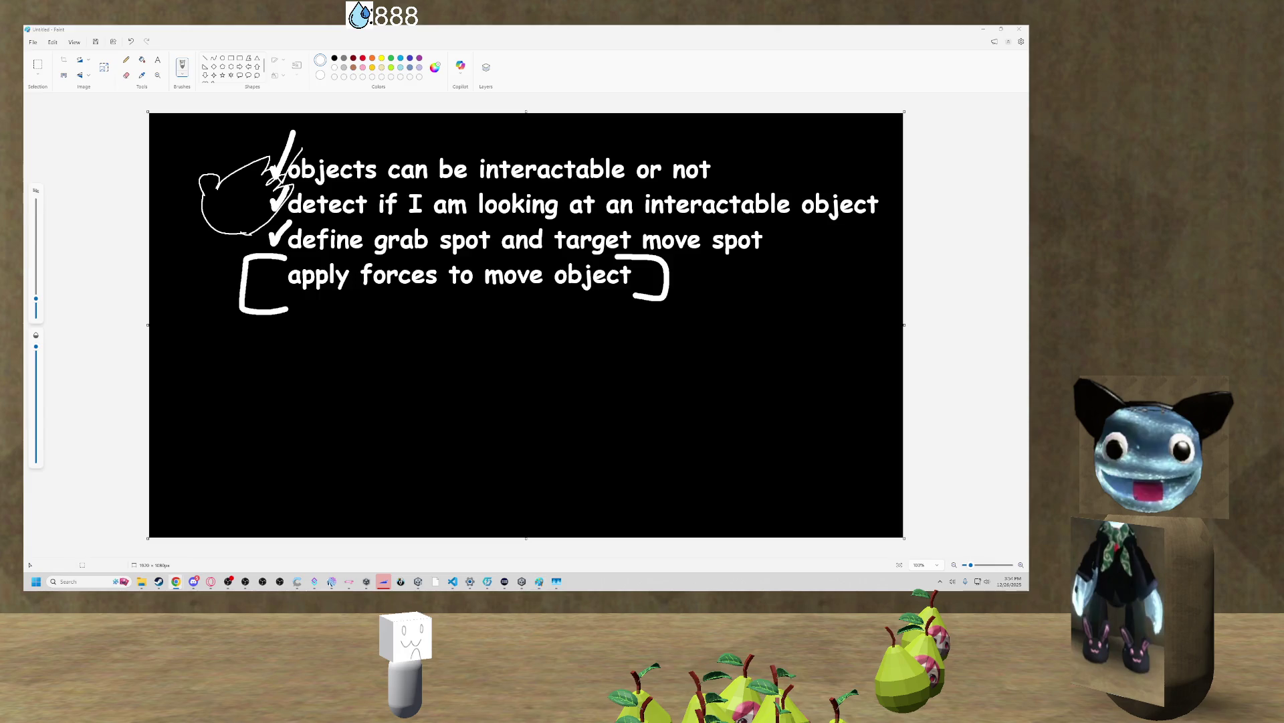